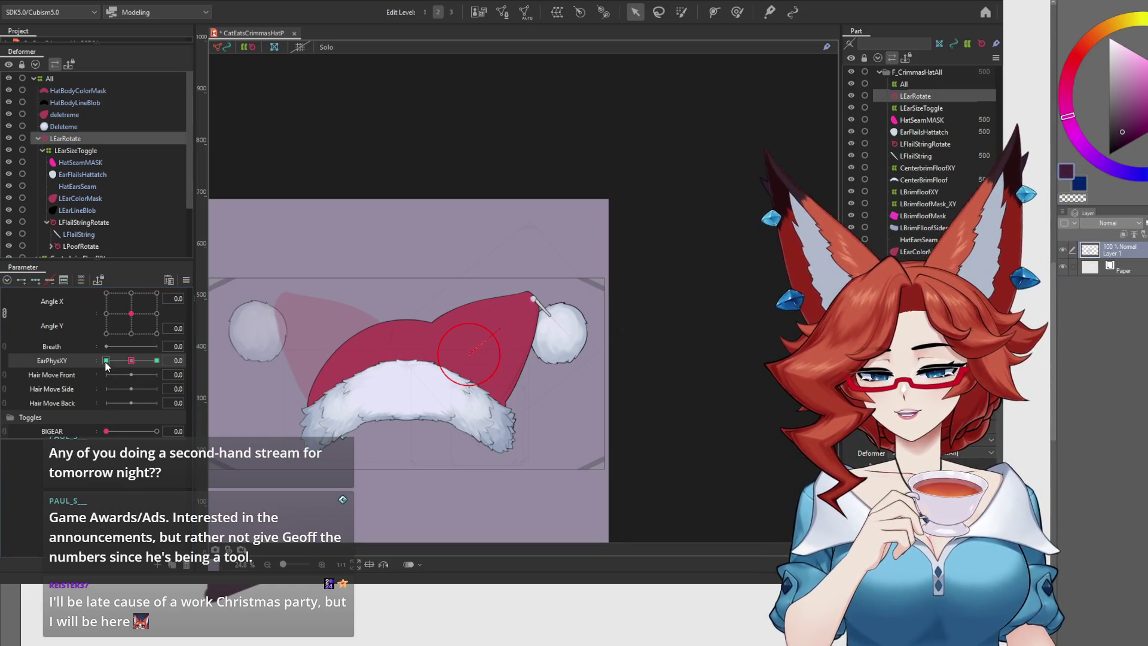
- Rotate the LEarRotate deformer so the hat tip swings up-left at EarPhysXY -1, checking key 1
{"action": "left_click", "coordinate": [106, 360]}
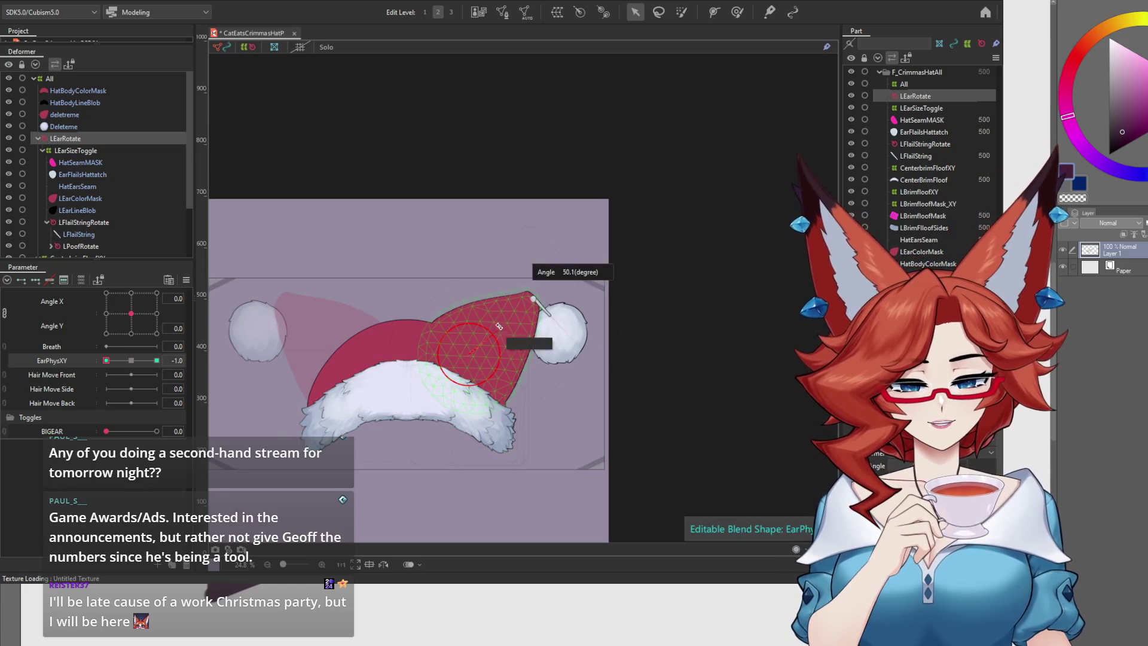
{"action": "mouse_move", "coordinate": [501, 330]}
{"action": "left_mouse_down"}
{"action": "mouse_move", "coordinate": [481, 312]}
{"action": "mouse_move", "coordinate": [512, 352]}
{"action": "mouse_move", "coordinate": [471, 361]}
{"action": "left_mouse_up"}
{"action": "left_click", "coordinate": [156, 361]}
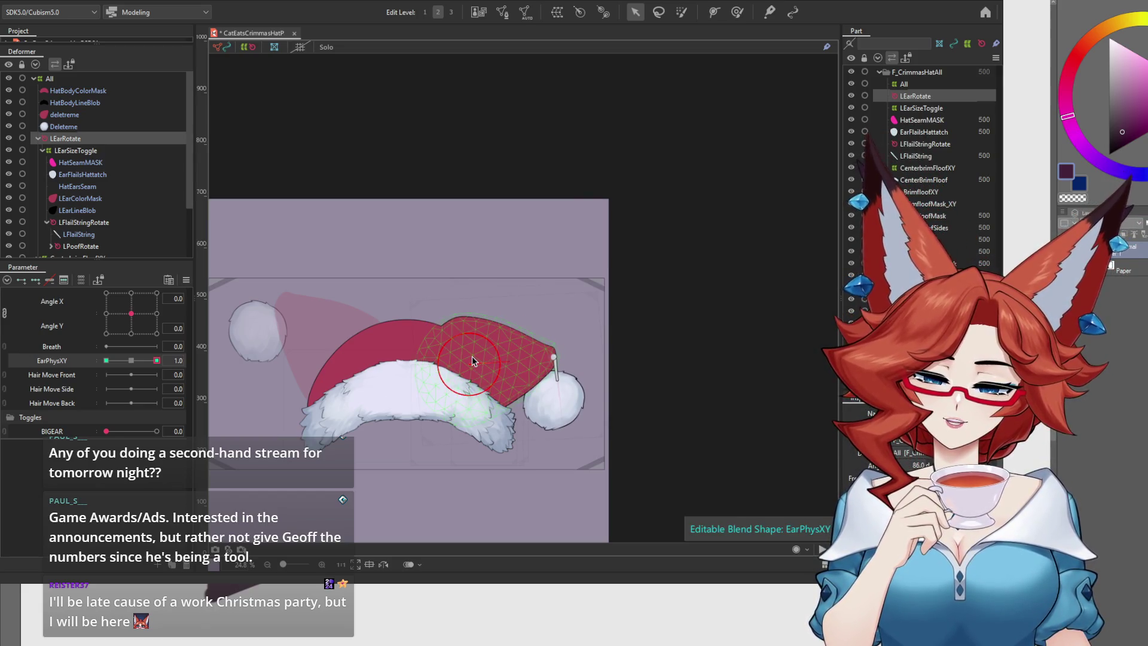
{"action": "left_click", "coordinate": [106, 360]}
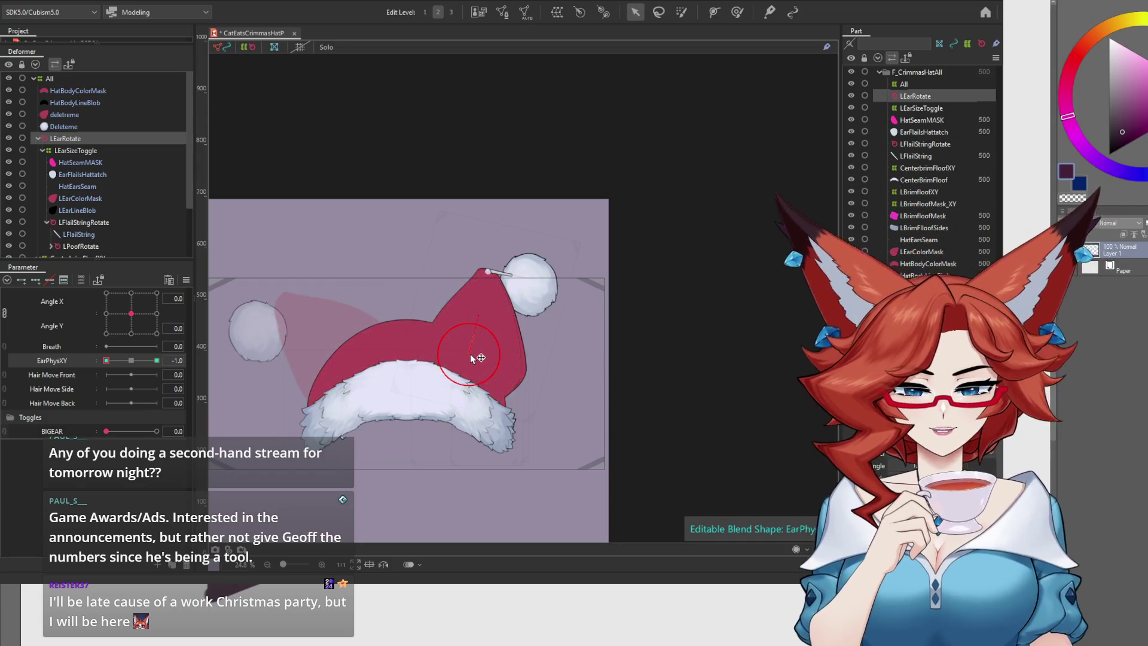
{"action": "left_click_drag", "start_coordinate": [469, 356], "coordinate": [462, 347]}
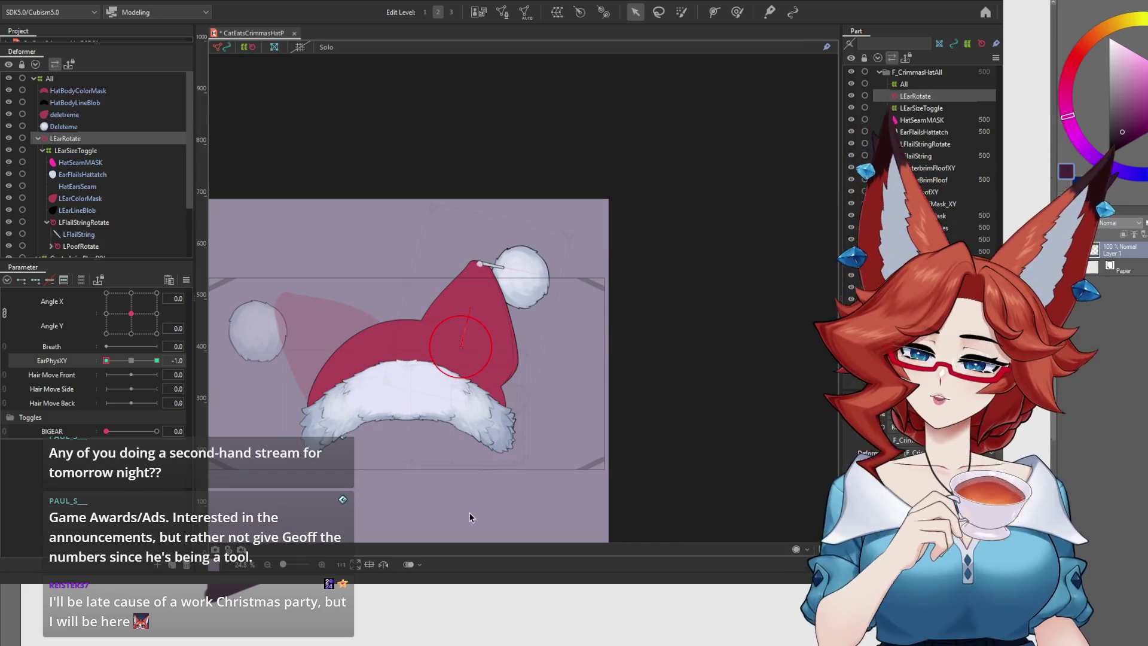
- Set BIGEAR to 1, test the big-ear hat at EarPhysXY -1 and 1, then return to 0
{"action": "left_click", "coordinate": [72, 361]}
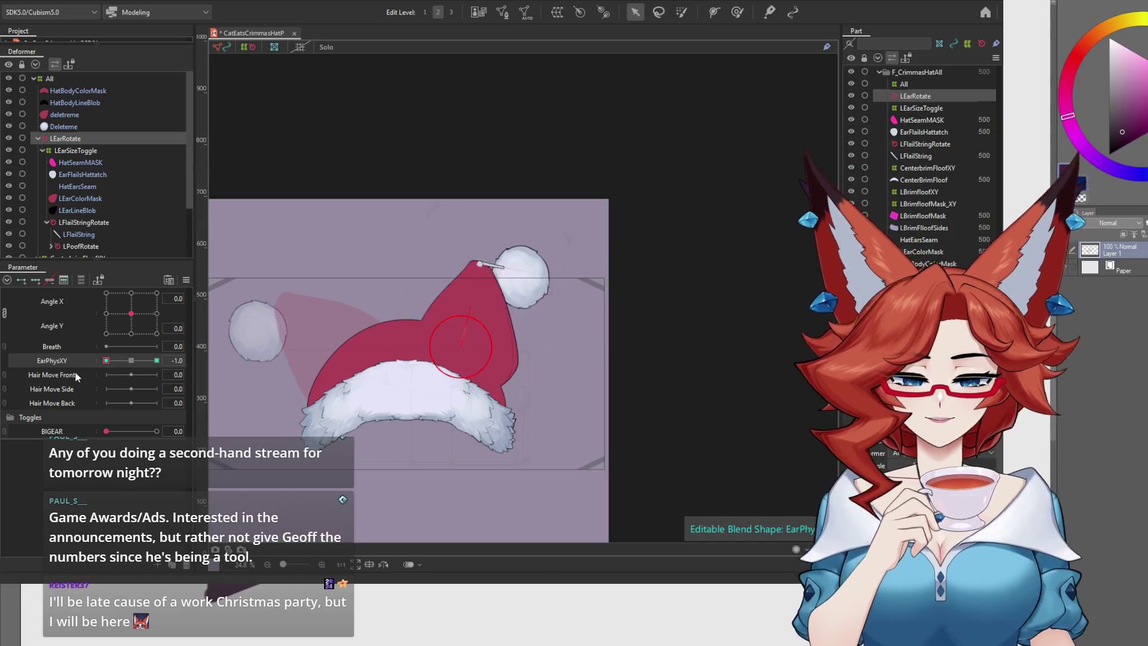
{"action": "left_click", "coordinate": [131, 360]}
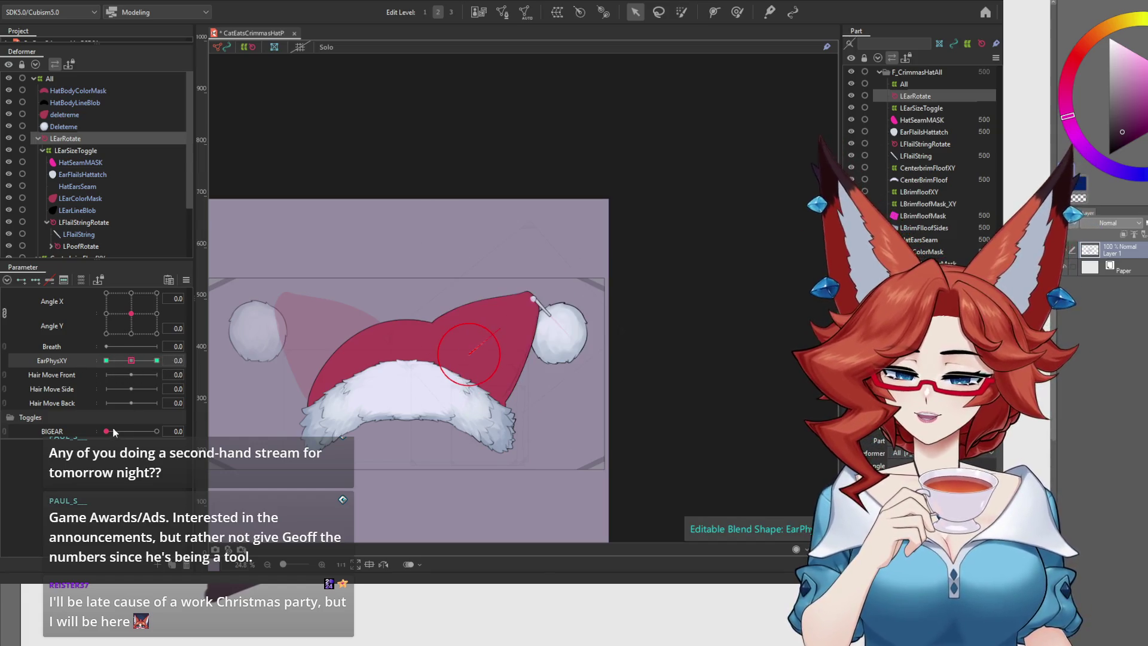
{"action": "left_click_drag", "start_coordinate": [112, 428], "coordinate": [218, 426]}
{"action": "left_click_drag", "start_coordinate": [132, 361], "coordinate": [106, 360]}
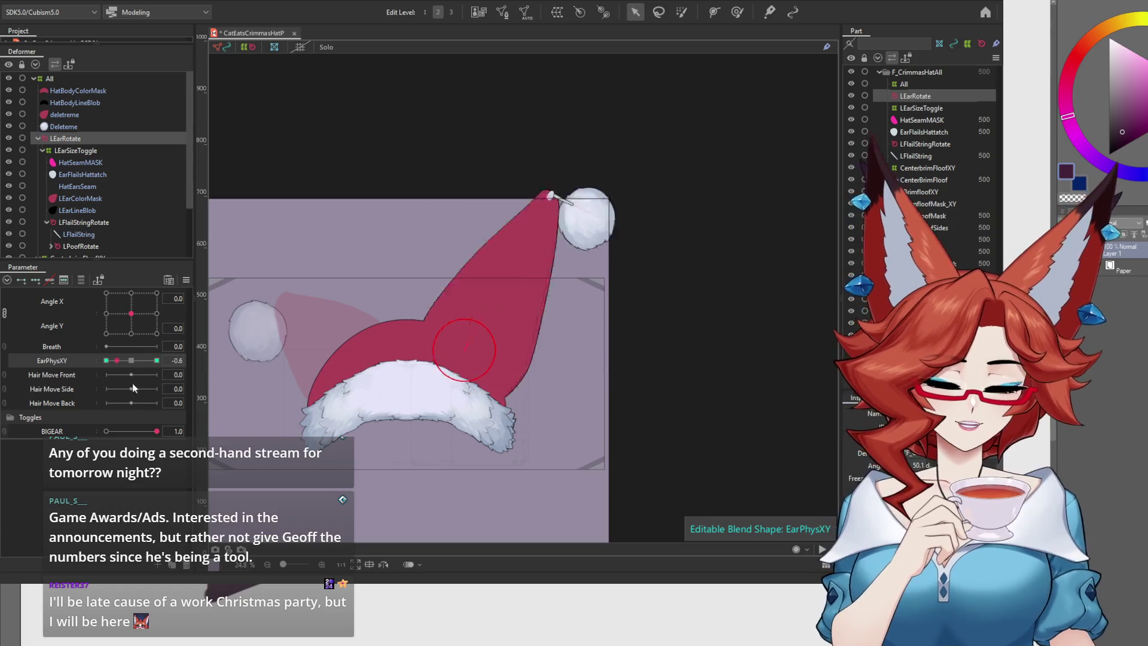
{"action": "left_click", "coordinate": [156, 361]}
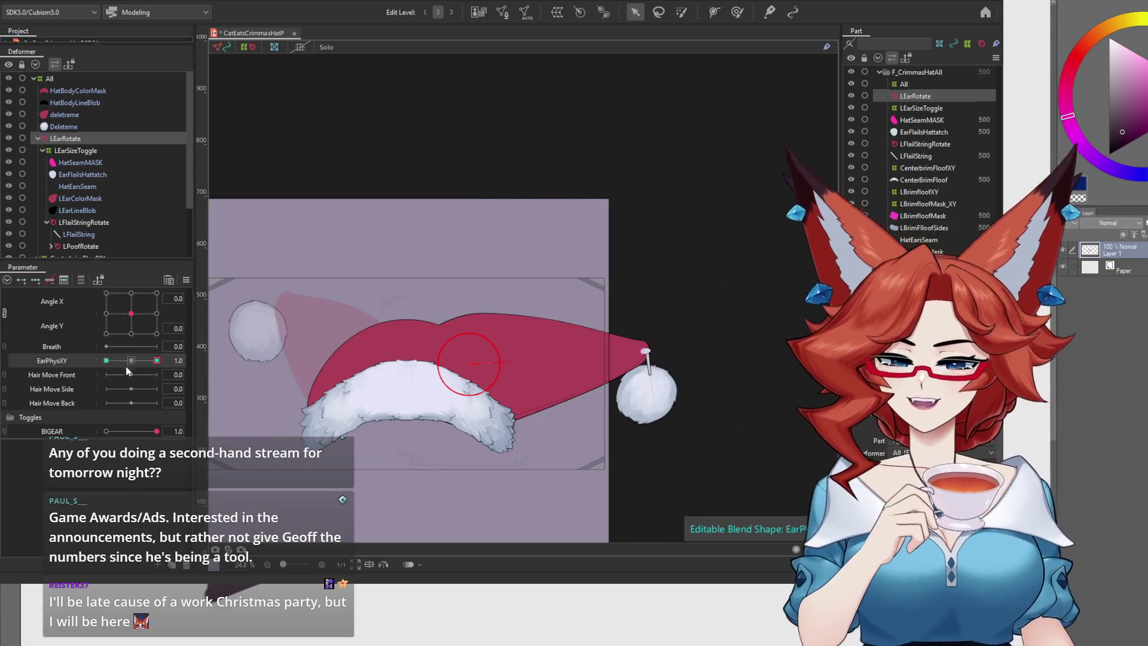
{"action": "left_click", "coordinate": [128, 362]}
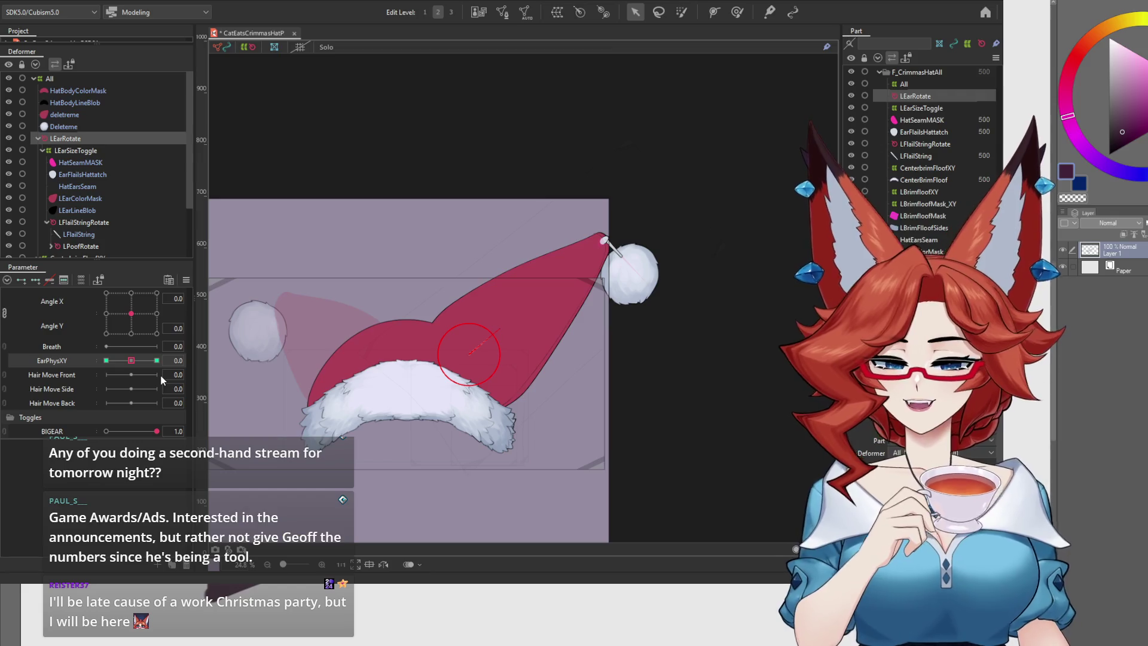
{"action": "left_click", "coordinate": [406, 157]}
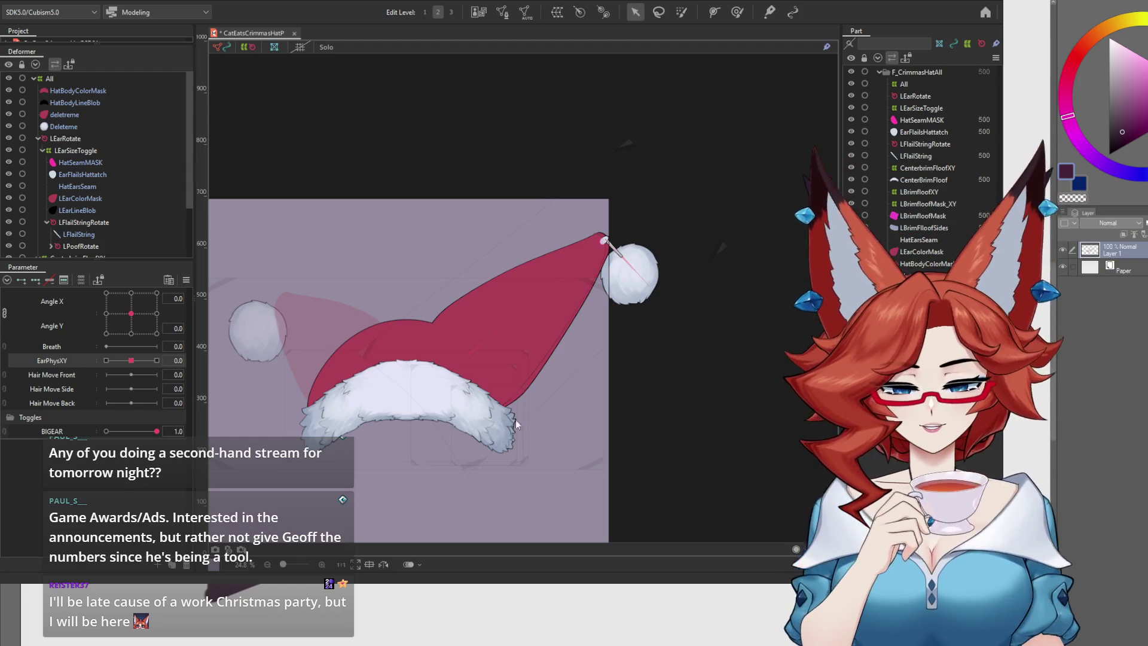
- Save the Santa hat model with Ctrl+S, then briefly preview BIGEAR and the workspace dropdown
{"action": "key", "text": "ctrl+s"}
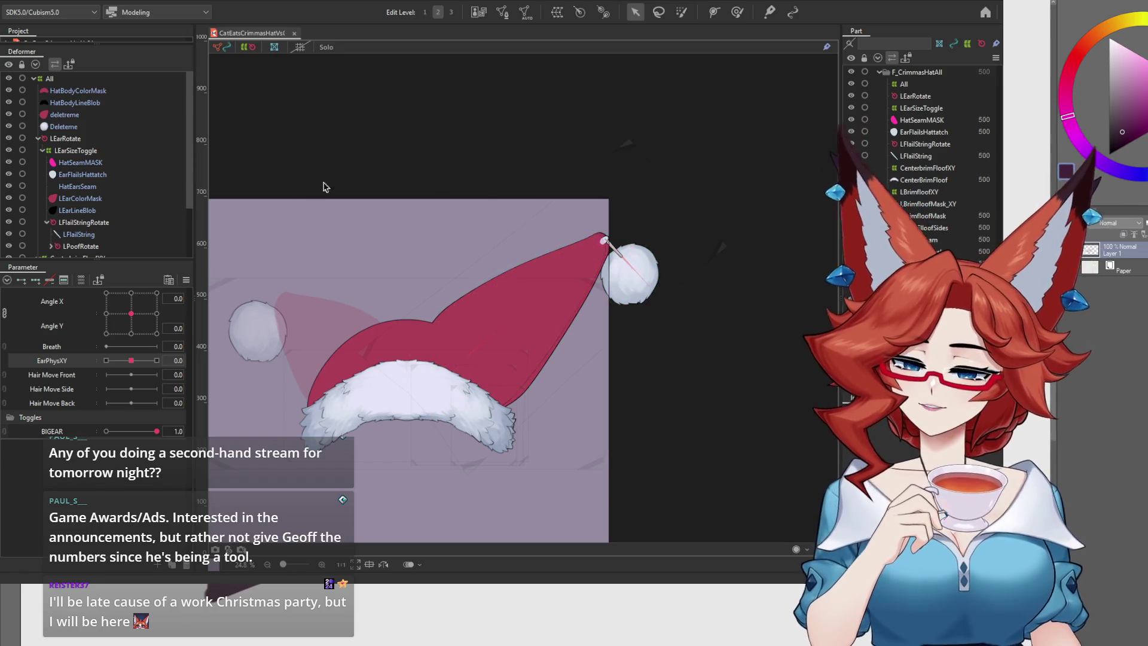
{"action": "mouse_move", "coordinate": [157, 431]}
{"action": "left_mouse_down"}
{"action": "mouse_move", "coordinate": [108, 431]}
{"action": "mouse_move", "coordinate": [148, 442]}
{"action": "left_mouse_up"}
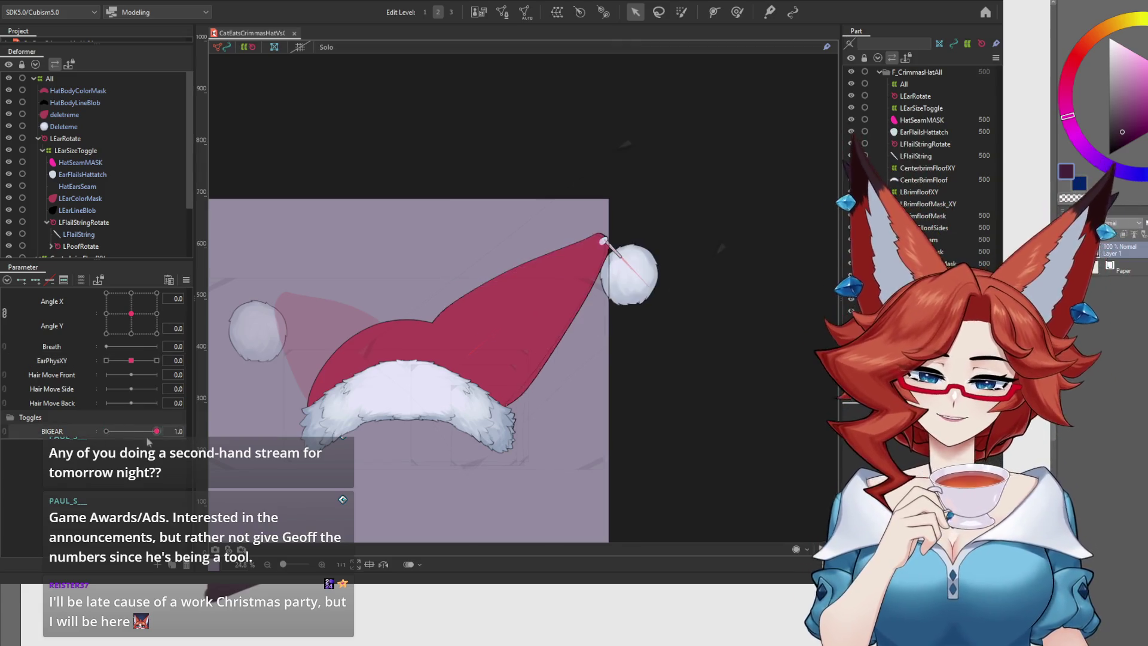
{"action": "left_click", "coordinate": [77, 1]}
{"action": "left_click", "coordinate": [120, 230]}
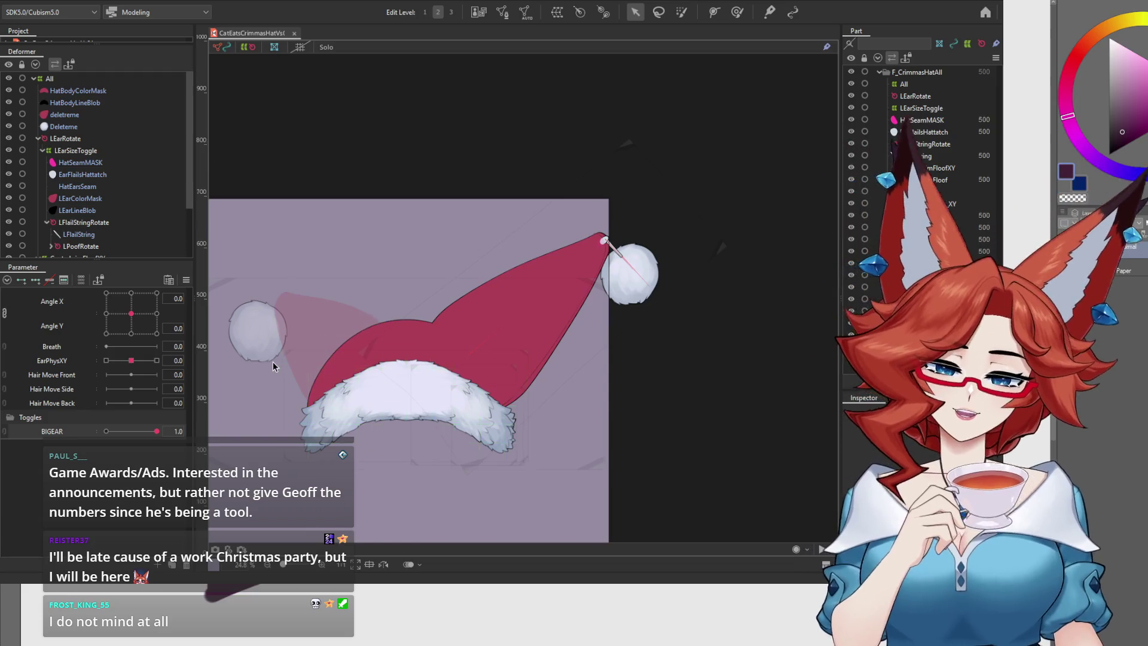
- Set BIGEAR to 0, zoom in, test a head turn on Angle X/Y, then switch BIGEAR to 1
{"action": "left_click_drag", "start_coordinate": [126, 431], "coordinate": [32, 440]}
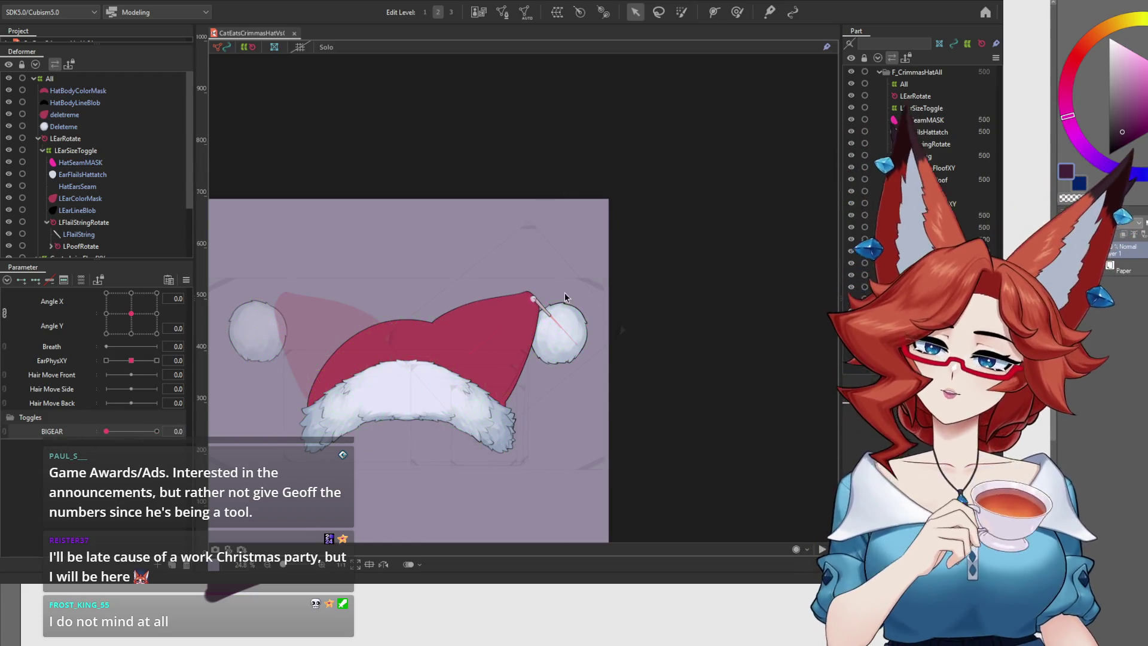
{"action": "scroll", "coordinate": [581, 323], "scroll_direction": "up", "scroll_amount": 3}
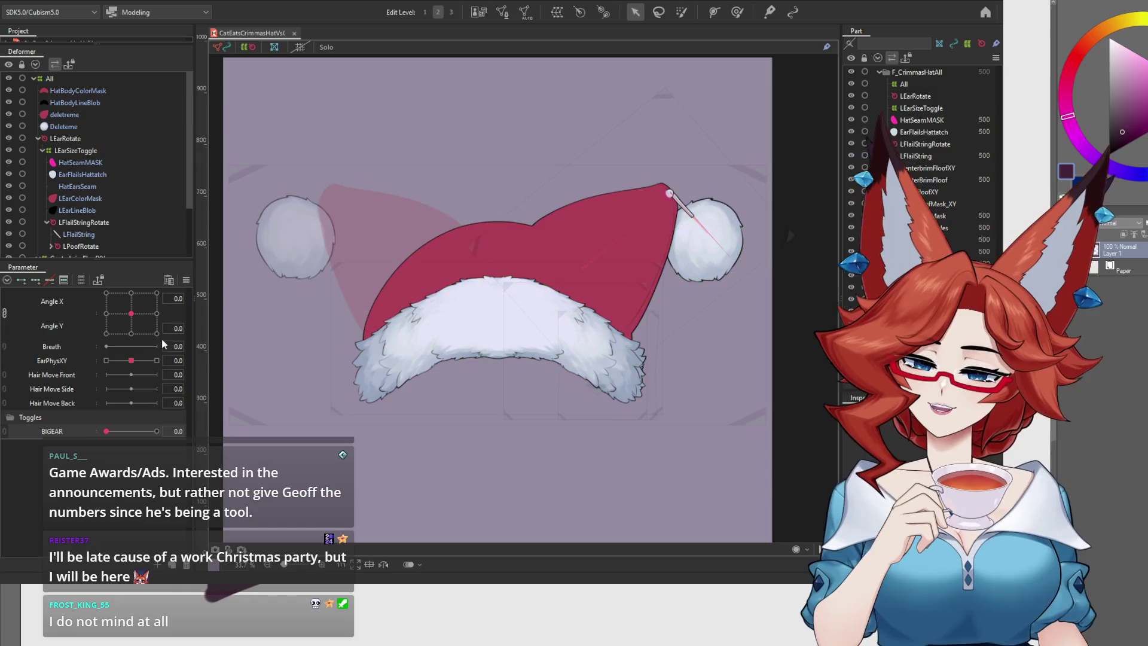
{"action": "mouse_move", "coordinate": [131, 313]}
{"action": "left_mouse_down"}
{"action": "mouse_move", "coordinate": [129, 325]}
{"action": "mouse_move", "coordinate": [133, 306]}
{"action": "mouse_move", "coordinate": [136, 317]}
{"action": "mouse_move", "coordinate": [96, 306]}
{"action": "mouse_move", "coordinate": [115, 289]}
{"action": "mouse_move", "coordinate": [101, 326]}
{"action": "mouse_move", "coordinate": [80, 340]}
{"action": "mouse_move", "coordinate": [165, 356]}
{"action": "mouse_move", "coordinate": [188, 311]}
{"action": "mouse_move", "coordinate": [183, 344]}
{"action": "mouse_move", "coordinate": [159, 324]}
{"action": "mouse_move", "coordinate": [82, 311]}
{"action": "mouse_move", "coordinate": [102, 299]}
{"action": "mouse_move", "coordinate": [173, 329]}
{"action": "mouse_move", "coordinate": [125, 330]}
{"action": "left_mouse_up"}
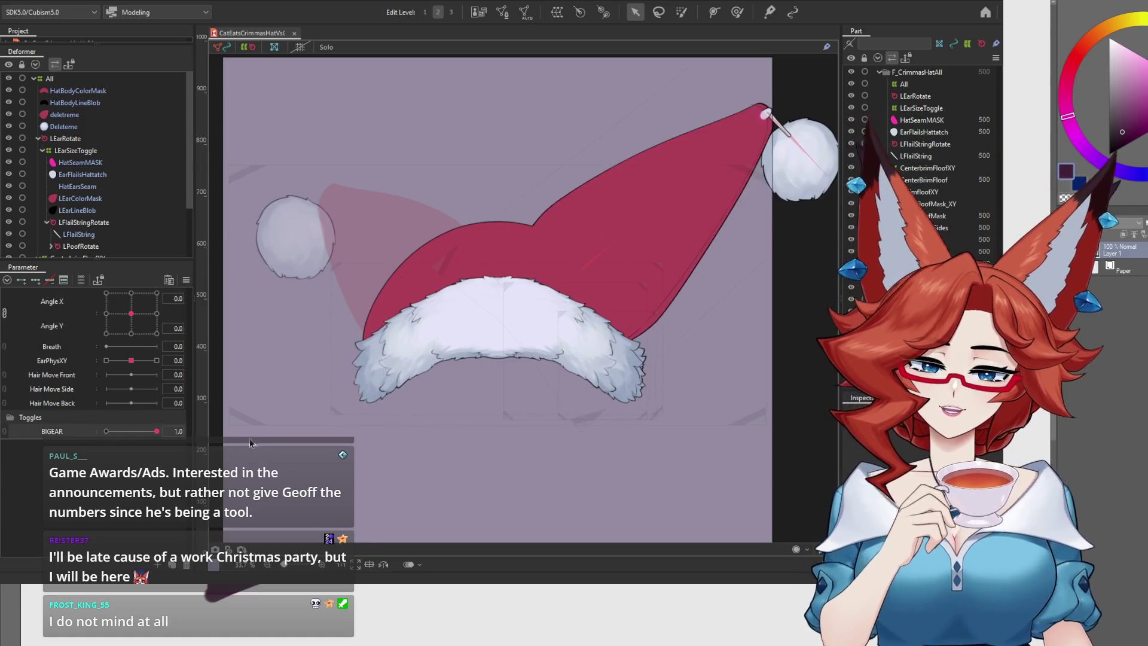
{"action": "left_click", "coordinate": [157, 431]}
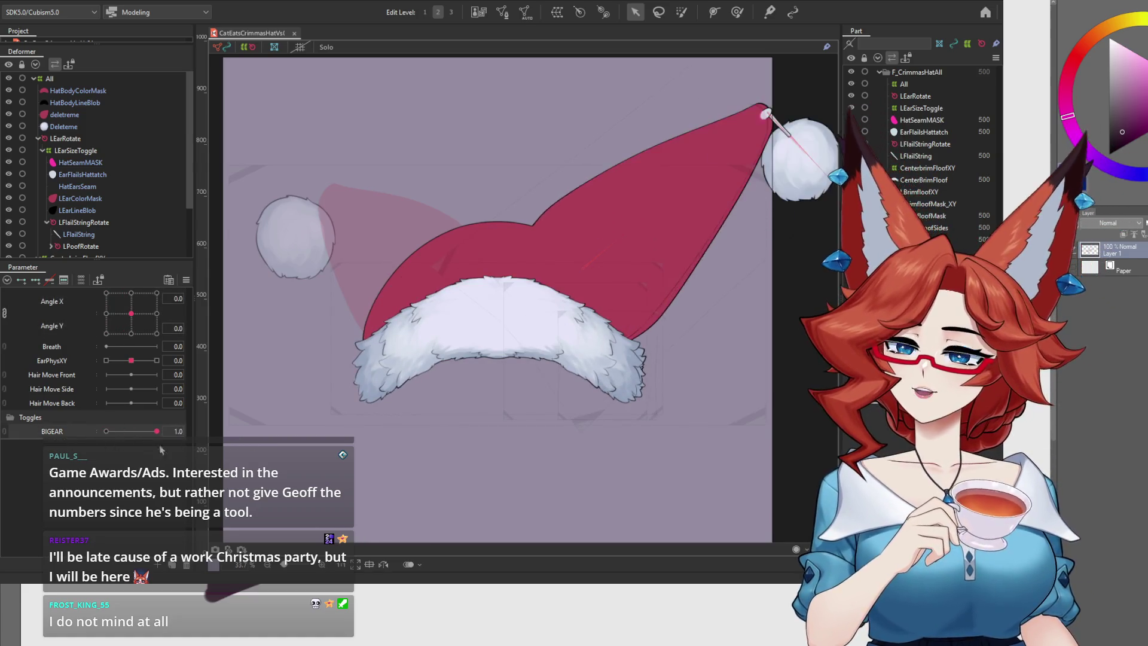
{"action": "left_click", "coordinate": [106, 431]}
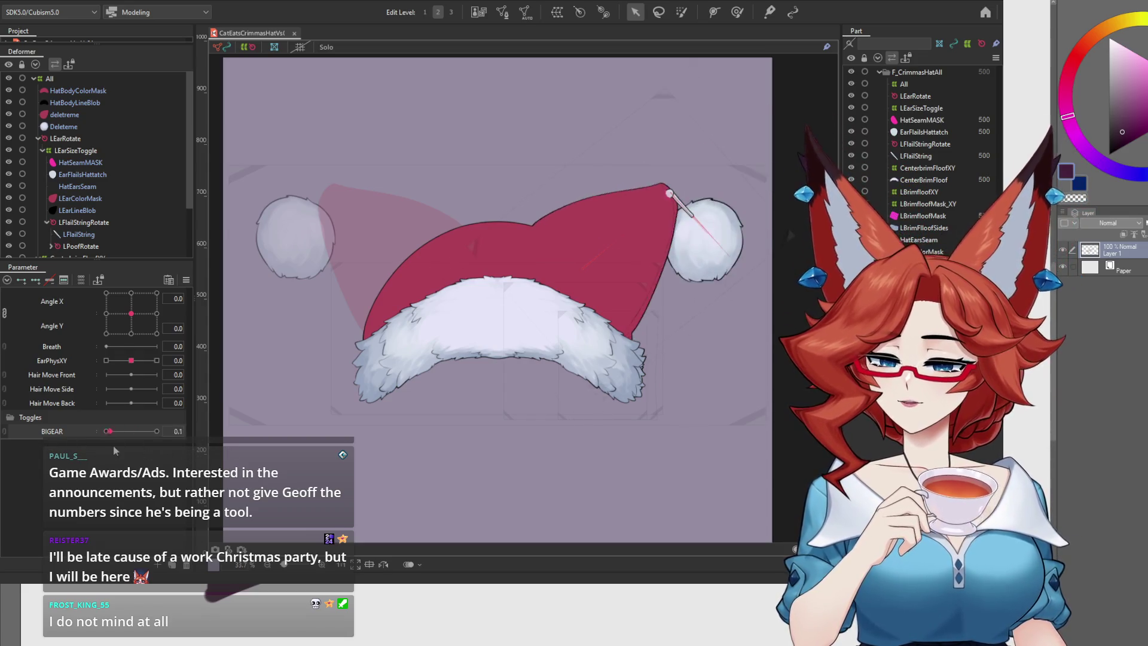
{"action": "mouse_move", "coordinate": [110, 441]}
{"action": "left_mouse_down"}
{"action": "mouse_move", "coordinate": [171, 439]}
{"action": "mouse_move", "coordinate": [75, 442]}
{"action": "mouse_move", "coordinate": [171, 437]}
{"action": "mouse_move", "coordinate": [60, 439]}
{"action": "mouse_move", "coordinate": [214, 443]}
{"action": "mouse_move", "coordinate": [100, 440]}
{"action": "mouse_move", "coordinate": [194, 436]}
{"action": "mouse_move", "coordinate": [71, 442]}
{"action": "mouse_move", "coordinate": [227, 454]}
{"action": "left_mouse_up"}
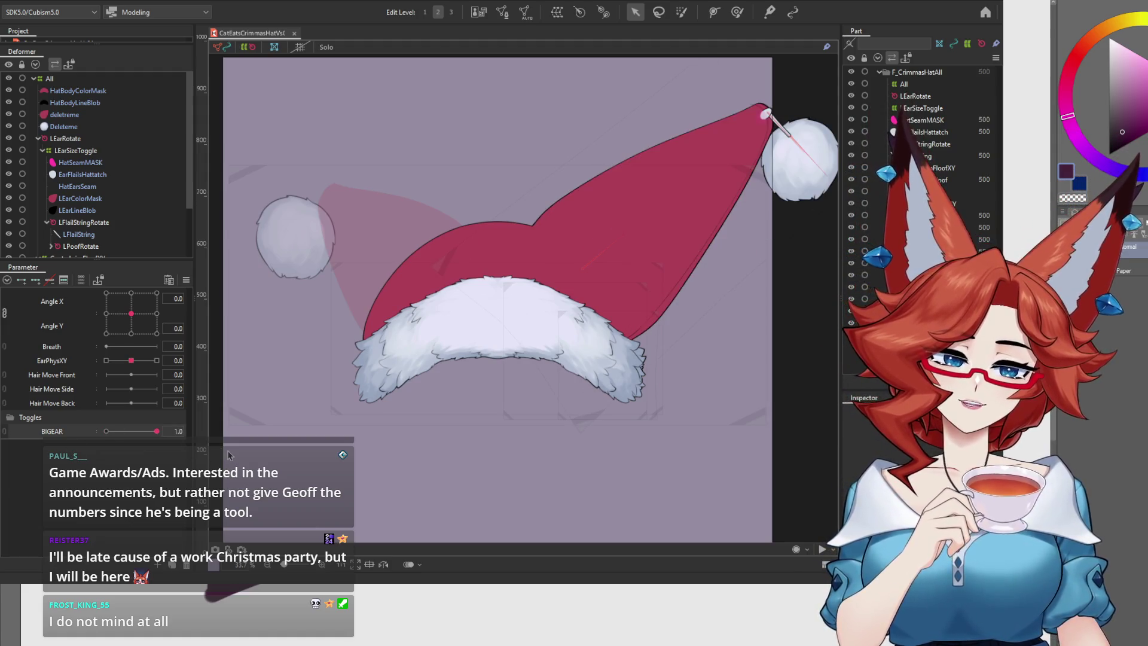
{"action": "mouse_move", "coordinate": [227, 454]}
{"action": "left_mouse_down"}
{"action": "mouse_move", "coordinate": [113, 443]}
{"action": "mouse_move", "coordinate": [229, 441]}
{"action": "left_mouse_up"}
{"action": "left_click_drag", "start_coordinate": [155, 433], "coordinate": [83, 437]}
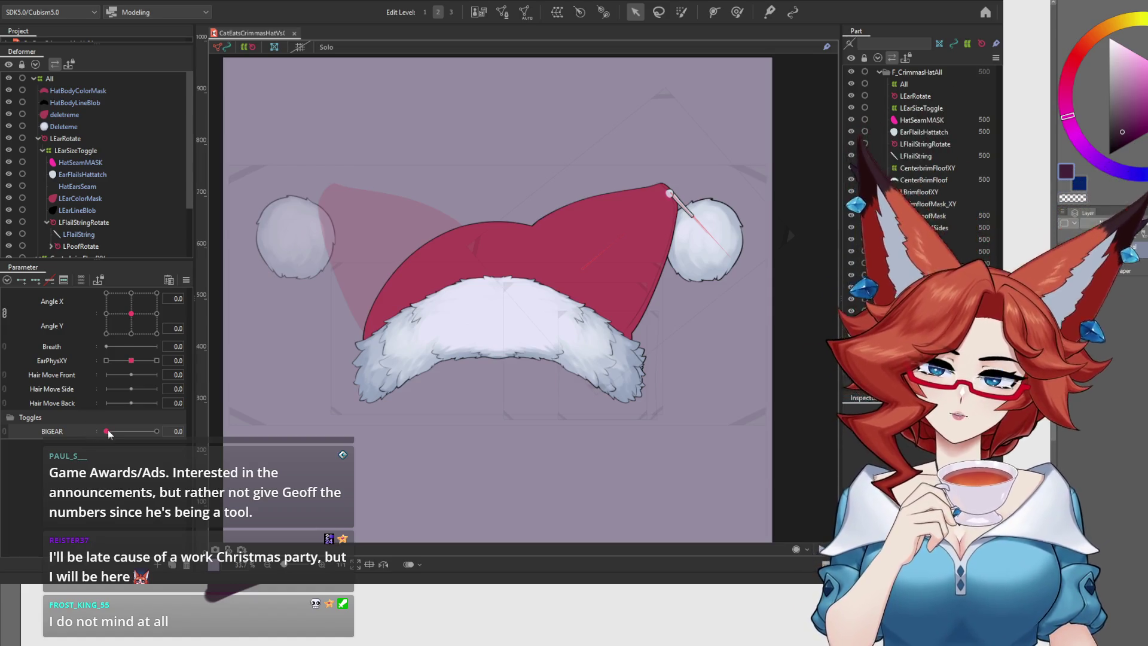
{"action": "left_click_drag", "start_coordinate": [107, 431], "coordinate": [225, 433]}
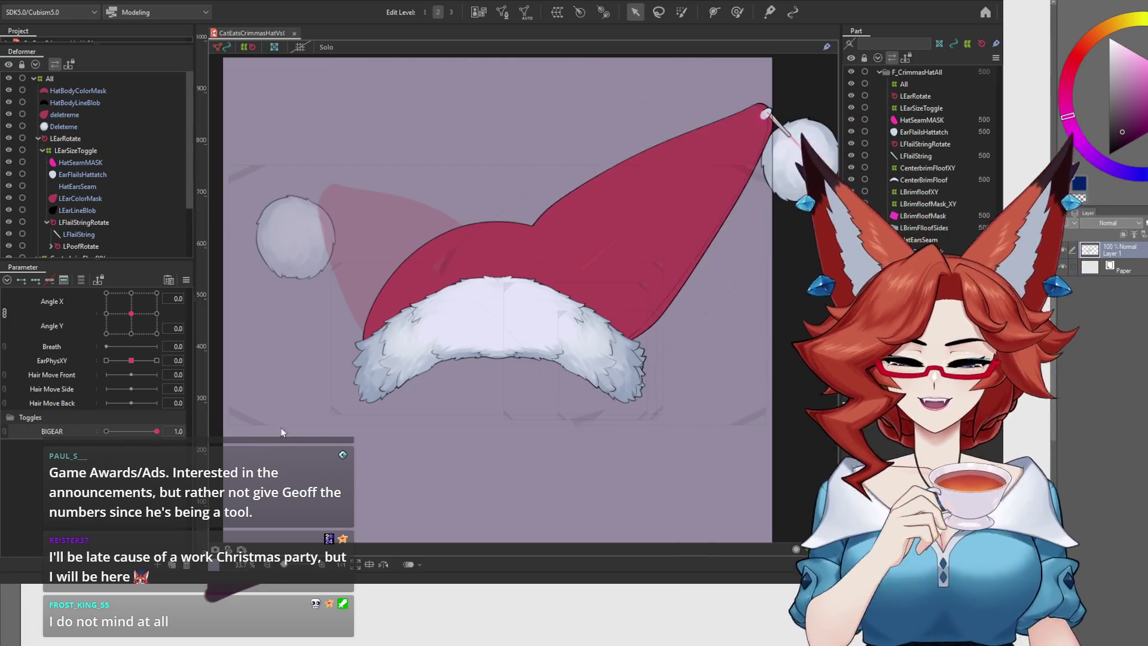
{"action": "left_click", "coordinate": [107, 431]}
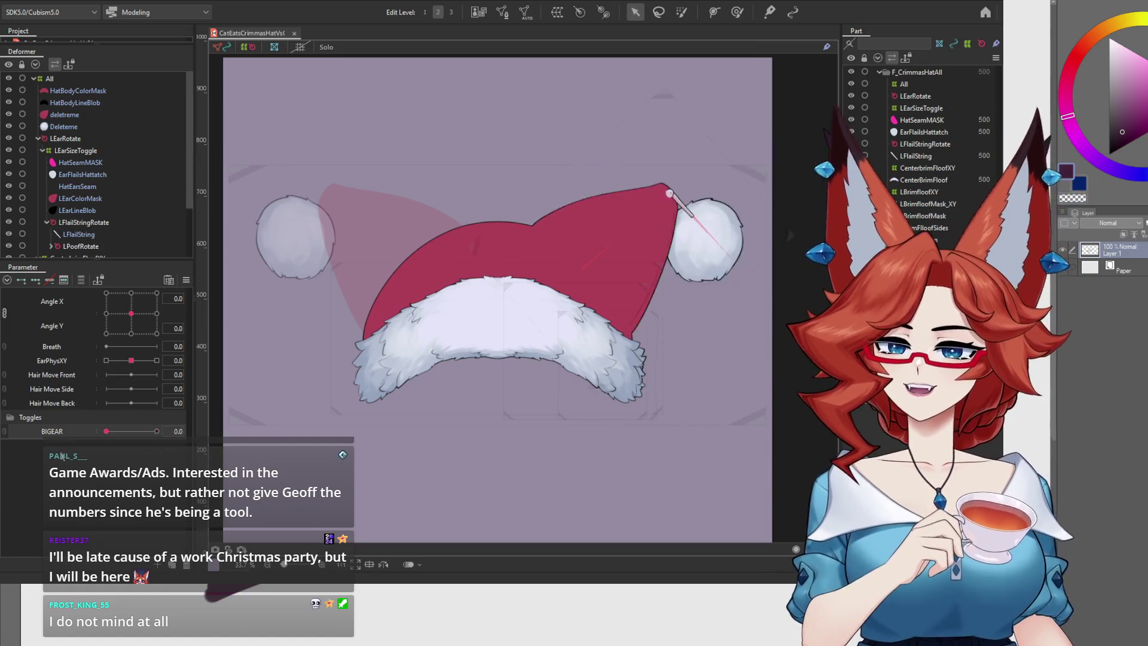
{"action": "left_click", "coordinate": [156, 431]}
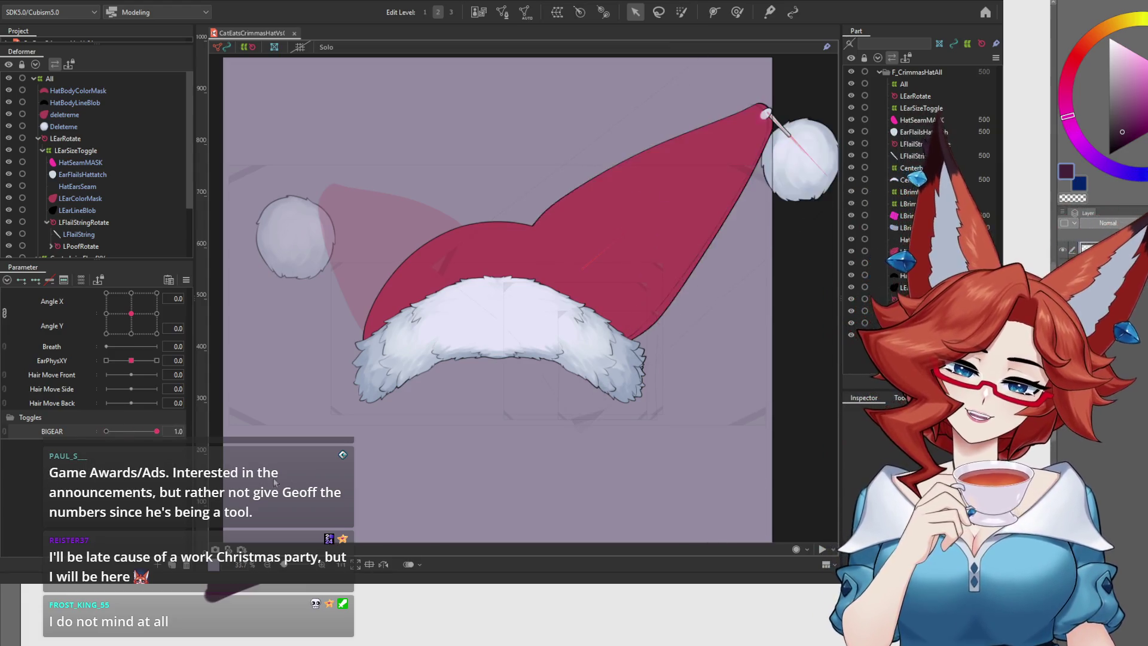
{"action": "left_click_drag", "start_coordinate": [156, 431], "coordinate": [120, 431]}
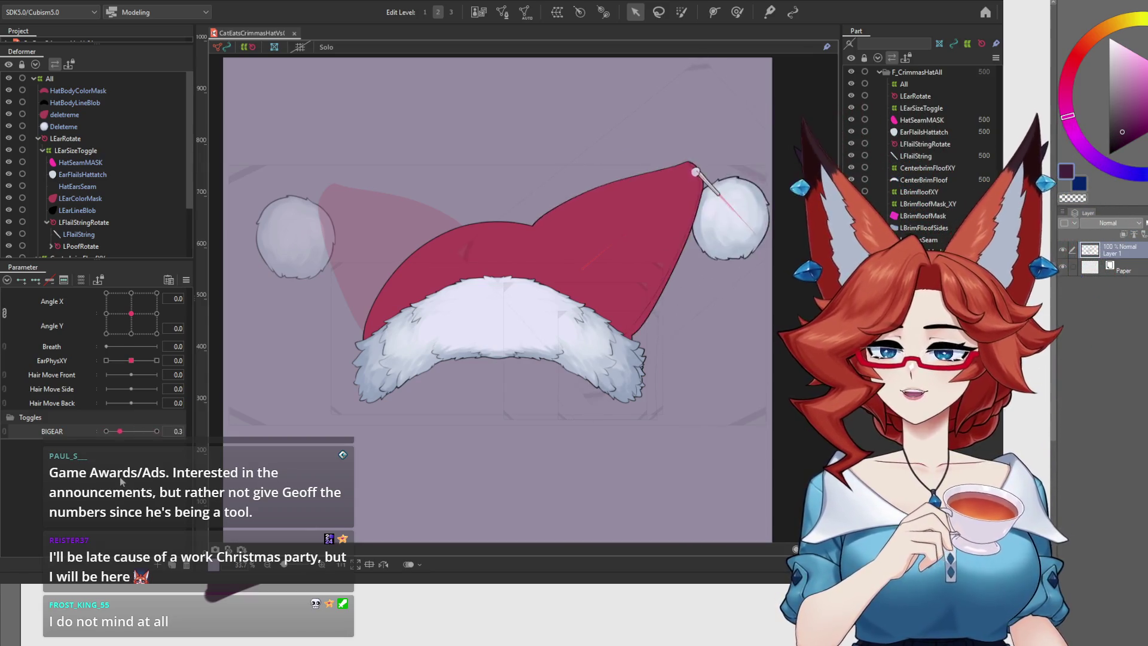
{"action": "mouse_move", "coordinate": [121, 481]}
{"action": "left_mouse_down"}
{"action": "mouse_move", "coordinate": [225, 485]}
{"action": "mouse_move", "coordinate": [65, 476]}
{"action": "mouse_move", "coordinate": [241, 475]}
{"action": "left_mouse_up"}
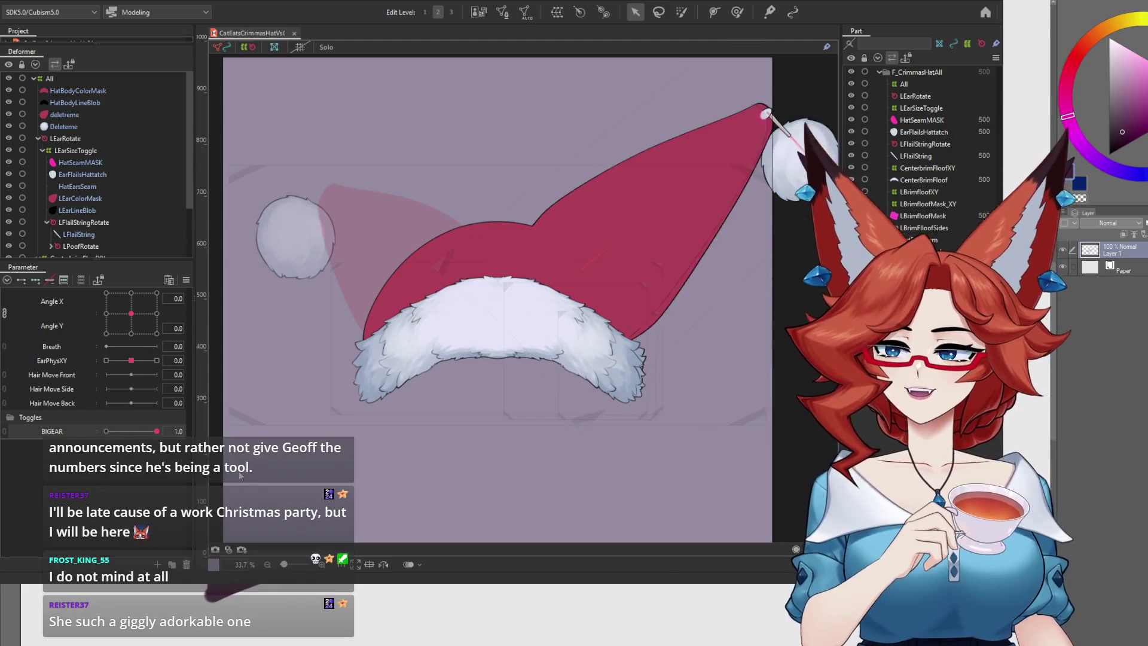
{"action": "left_click_drag", "start_coordinate": [343, 467], "coordinate": [6, 458]}
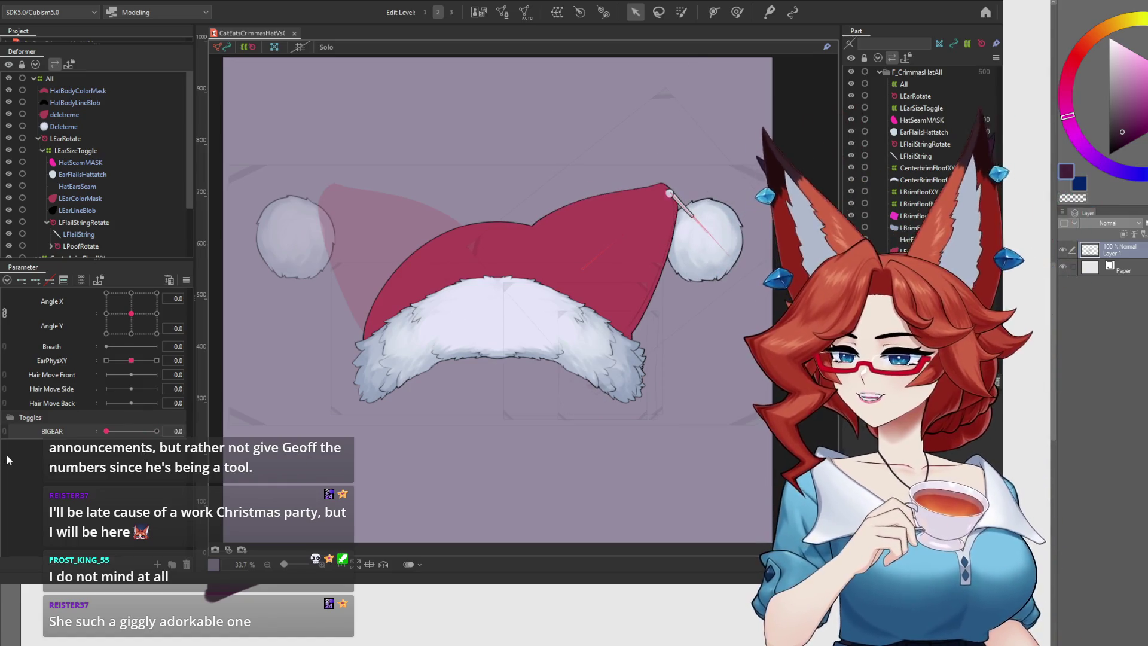